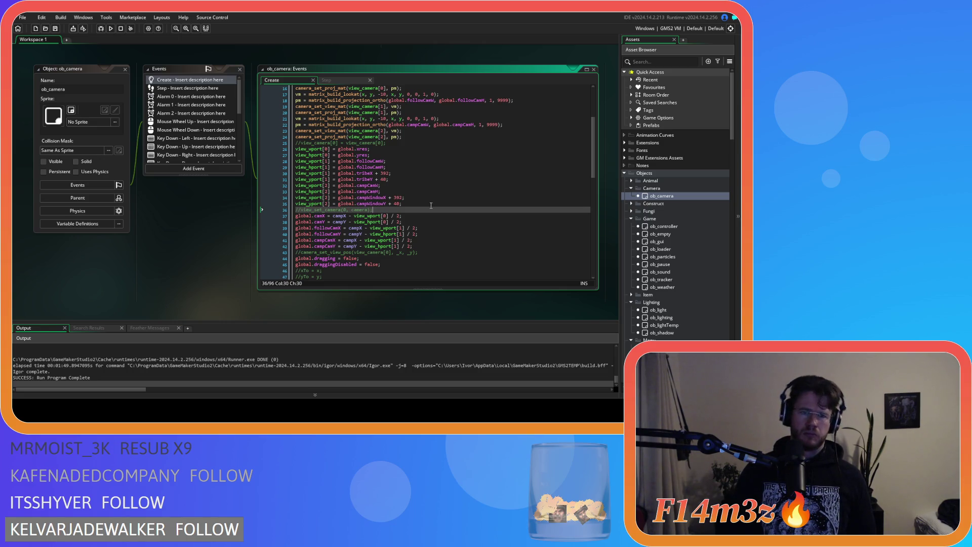
# Open the ob_loader object's Step event code from the Asset Browser.
pyautogui.scroll(-10, 431, 206)
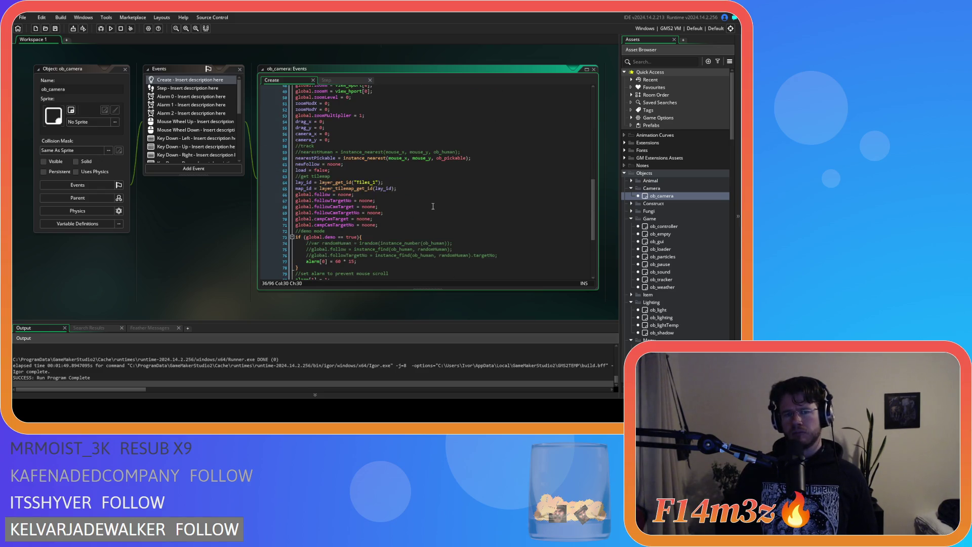
pyautogui.scroll(-6, 433, 206)
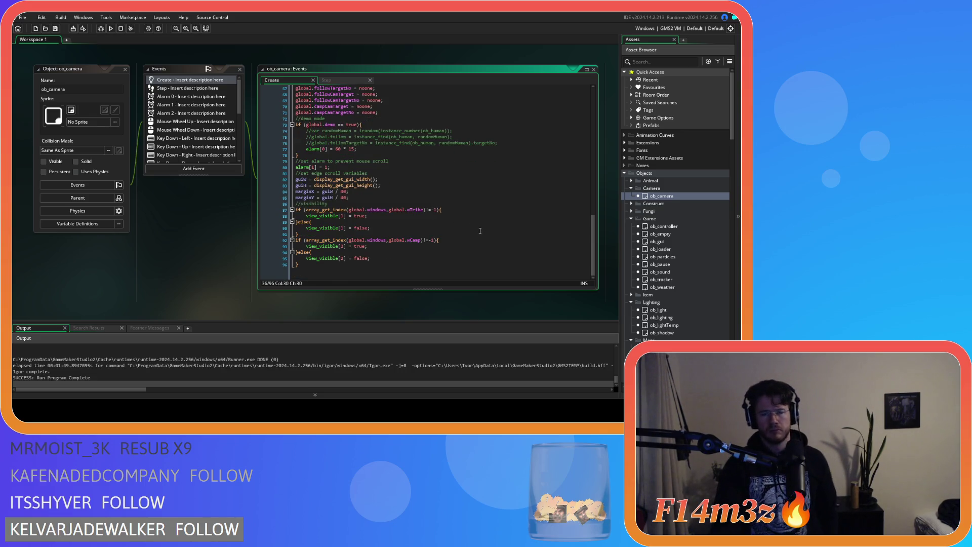
pyautogui.click(638, 250)
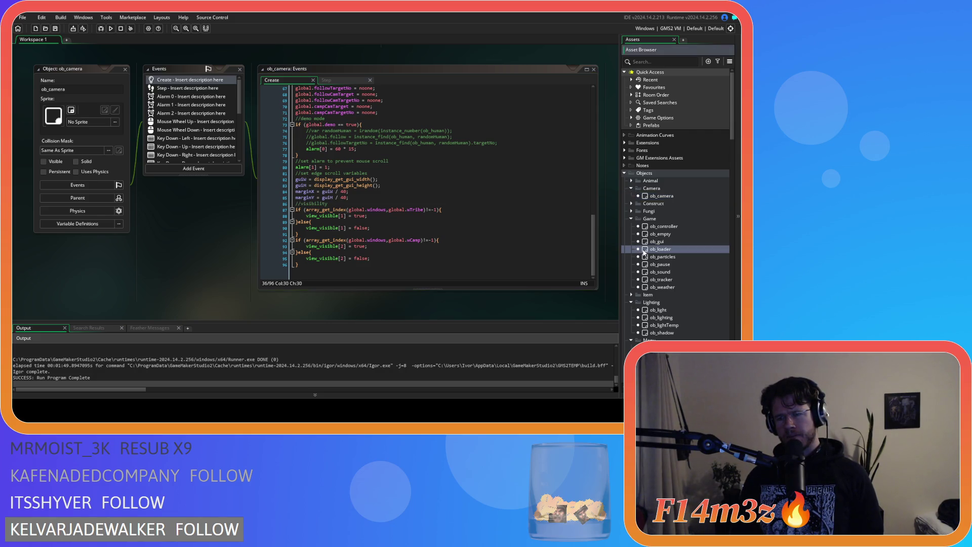
pyautogui.doubleClick(645, 250)
pyautogui.moveTo(594, 99); pyautogui.dragTo(600, 199)
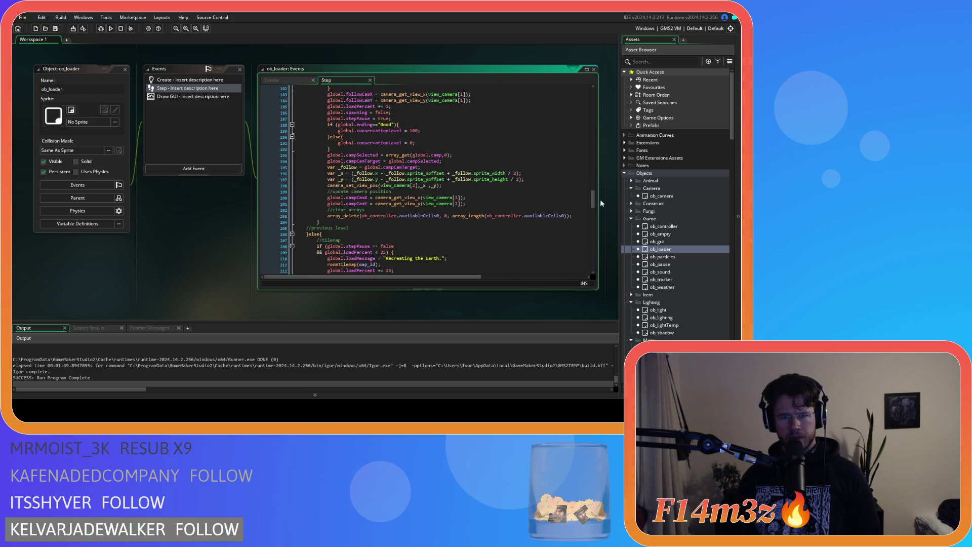
# Inspect the camera positioning on lines 195–199, including camera_set_view_pos, and widen the code window slightly.
pyautogui.click(550, 192)
pyautogui.click(414, 185)
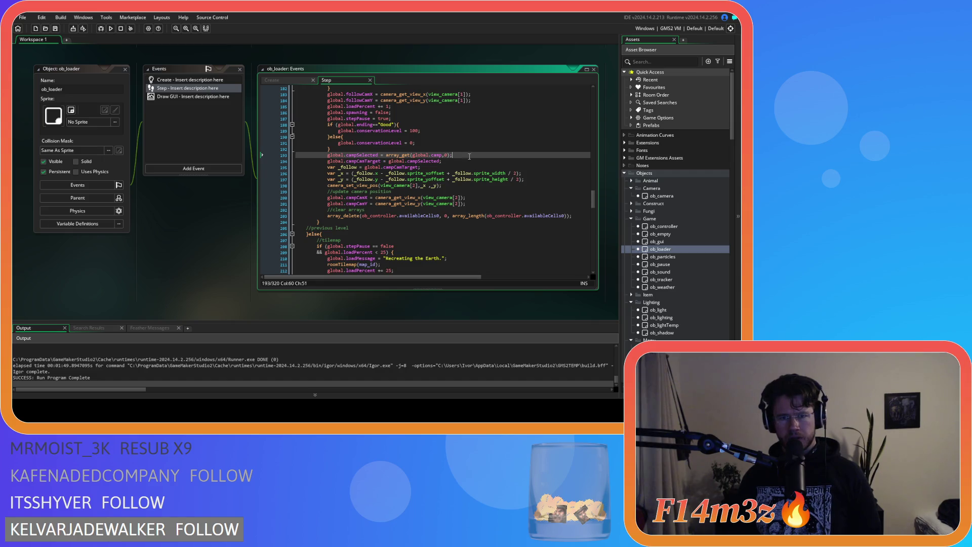
pyautogui.click(467, 166)
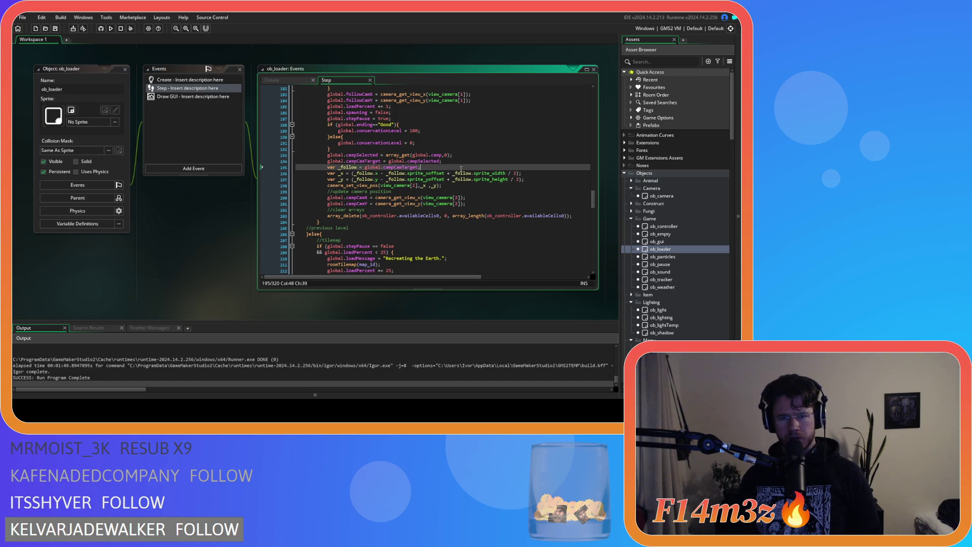
pyautogui.click(470, 187)
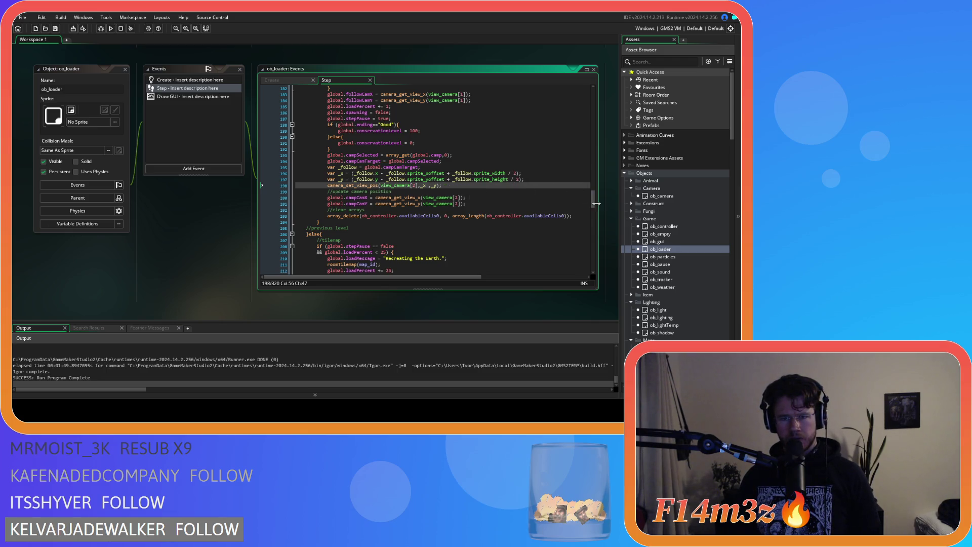
pyautogui.moveTo(597, 204); pyautogui.dragTo(598, 205)
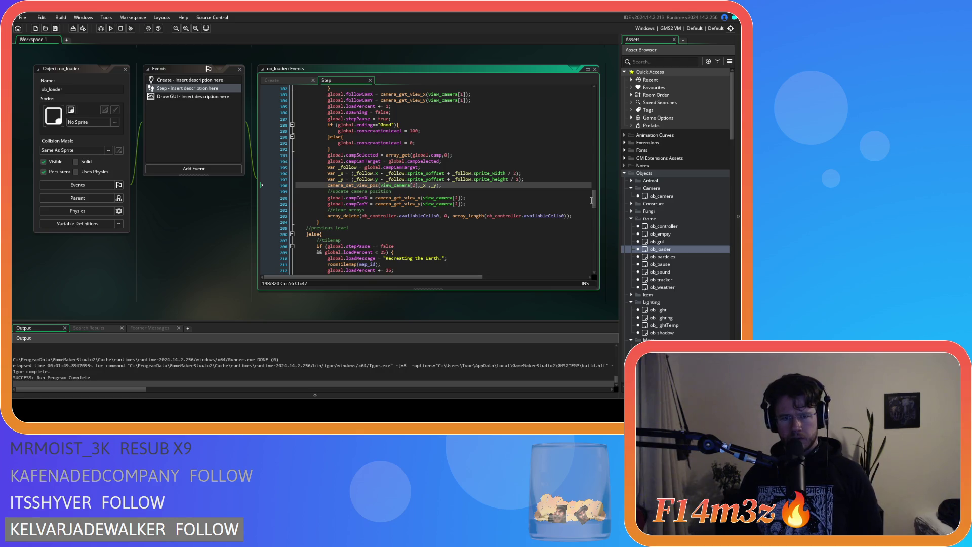
pyautogui.moveTo(594, 203)
pyautogui.mouseDown()
pyautogui.moveTo(595, 271)
pyautogui.moveTo(598, 200)
pyautogui.mouseUp()
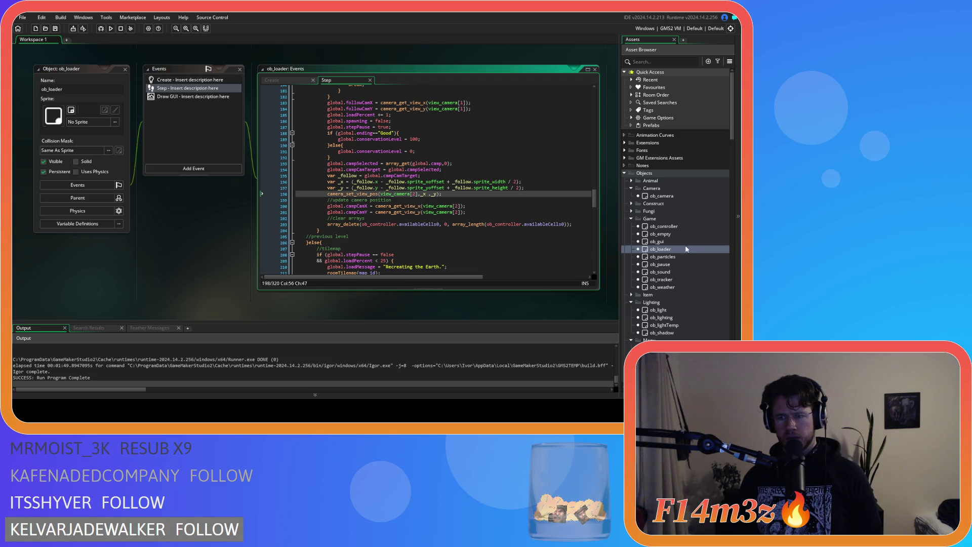
pyautogui.scroll(-15, 683, 253)
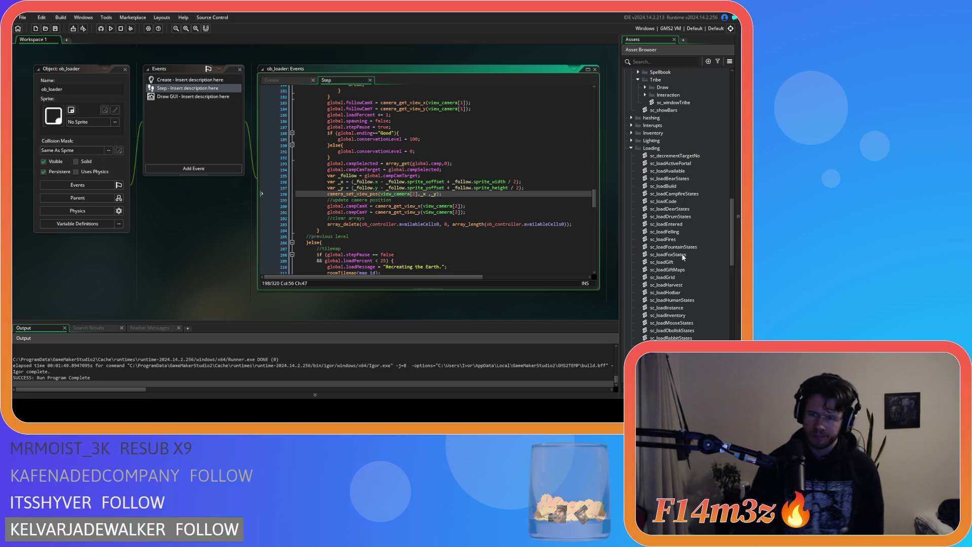
pyautogui.click(624, 257)
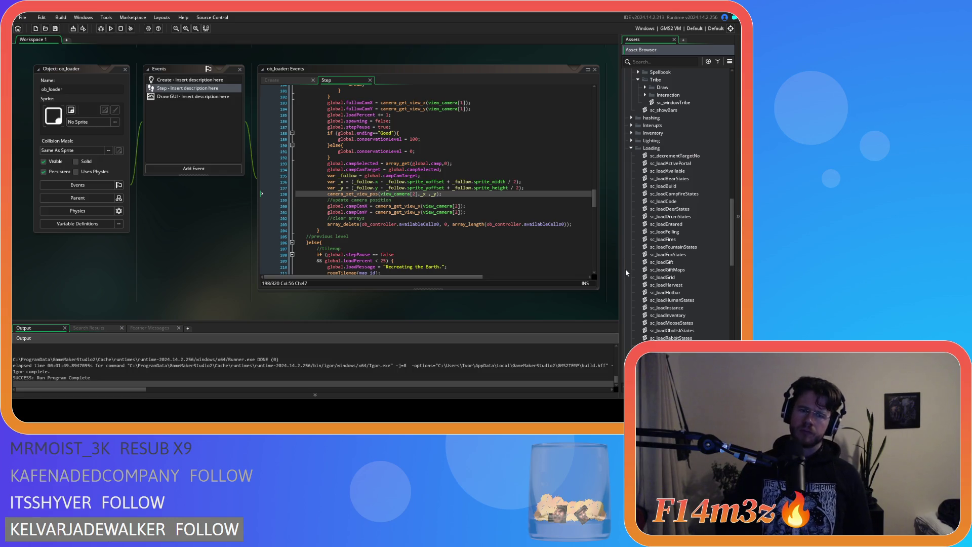
pyautogui.scroll(5, 691, 248)
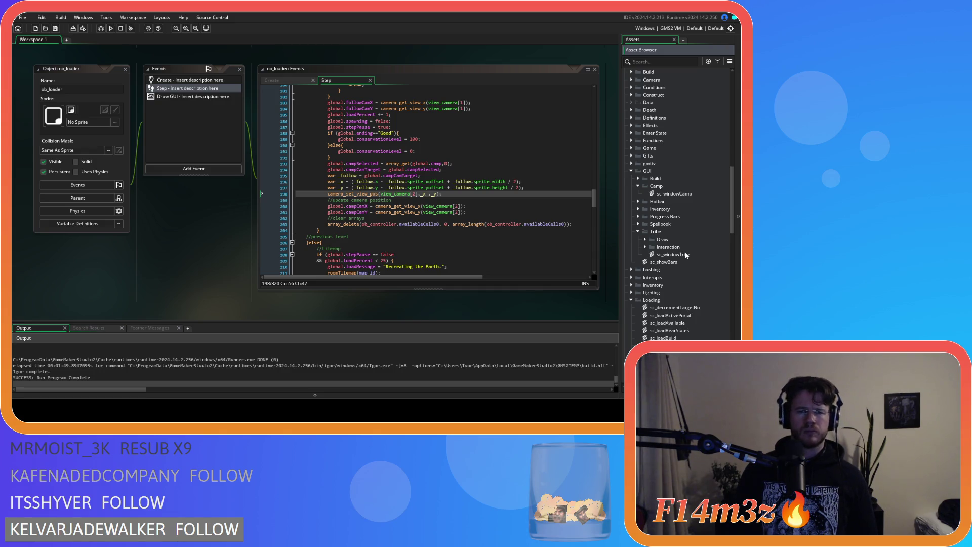
pyautogui.scroll(3, 686, 255)
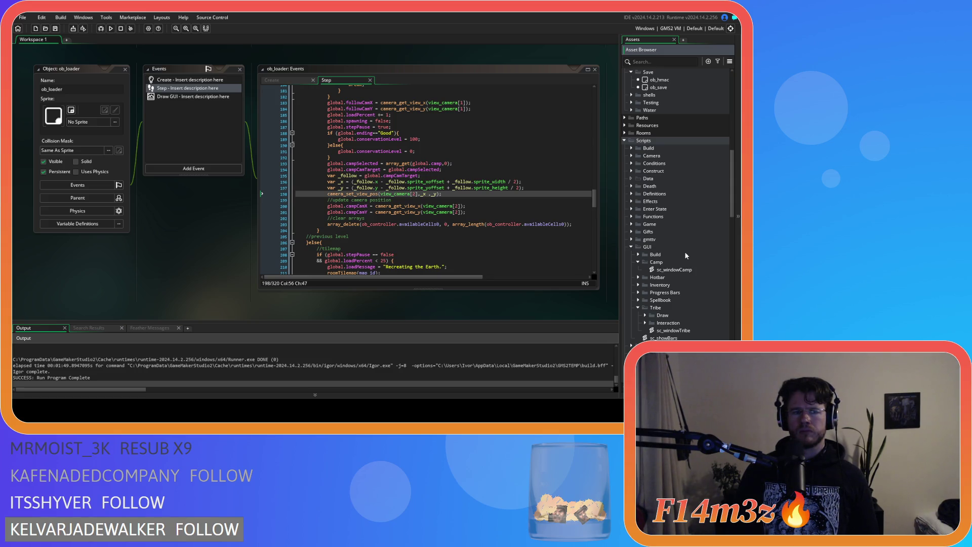
pyautogui.scroll(9, 685, 251)
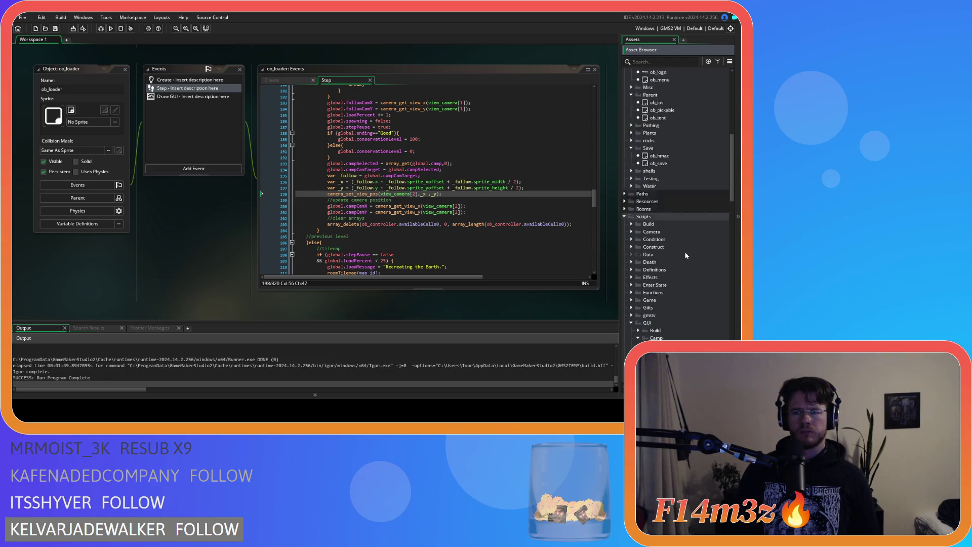
# Open the ob_lighting object's Draw event code and resize its window.
pyautogui.doubleClick(661, 163)
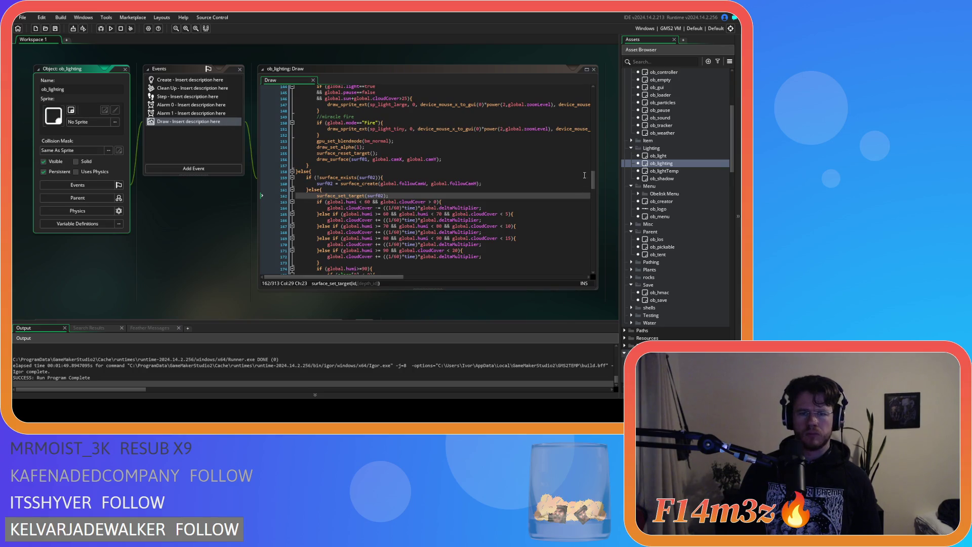
pyautogui.click(594, 180)
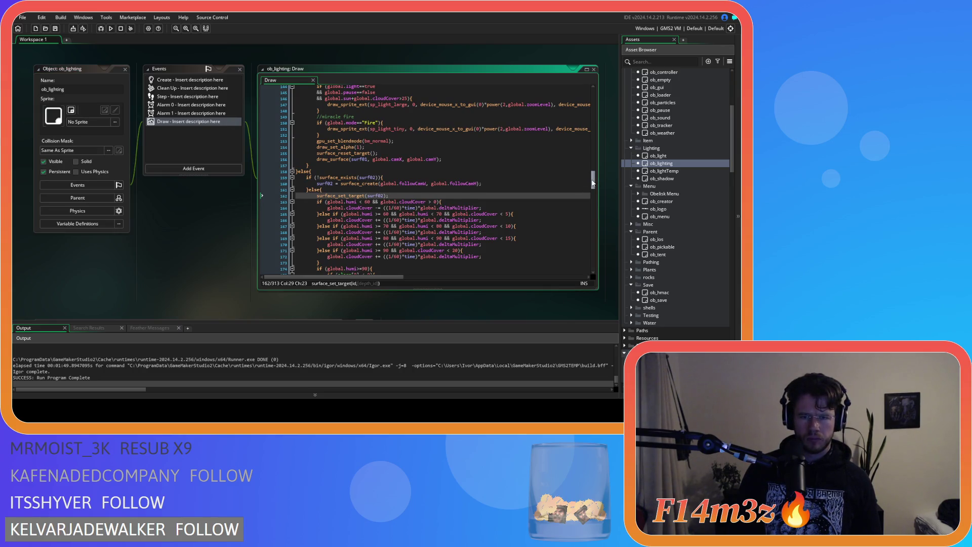
pyautogui.moveTo(593, 181)
pyautogui.mouseDown()
pyautogui.moveTo(591, 136)
pyautogui.moveTo(585, 199)
pyautogui.moveTo(582, 176)
pyautogui.moveTo(588, 272)
pyautogui.mouseUp()
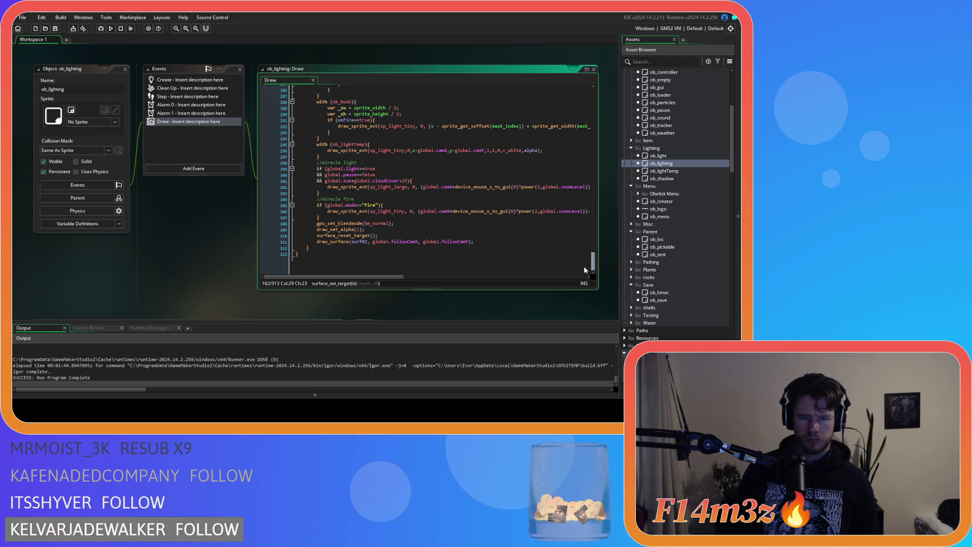
pyautogui.moveTo(583, 267)
pyautogui.mouseDown()
pyautogui.moveTo(582, 248)
pyautogui.moveTo(587, 268)
pyautogui.mouseUp()
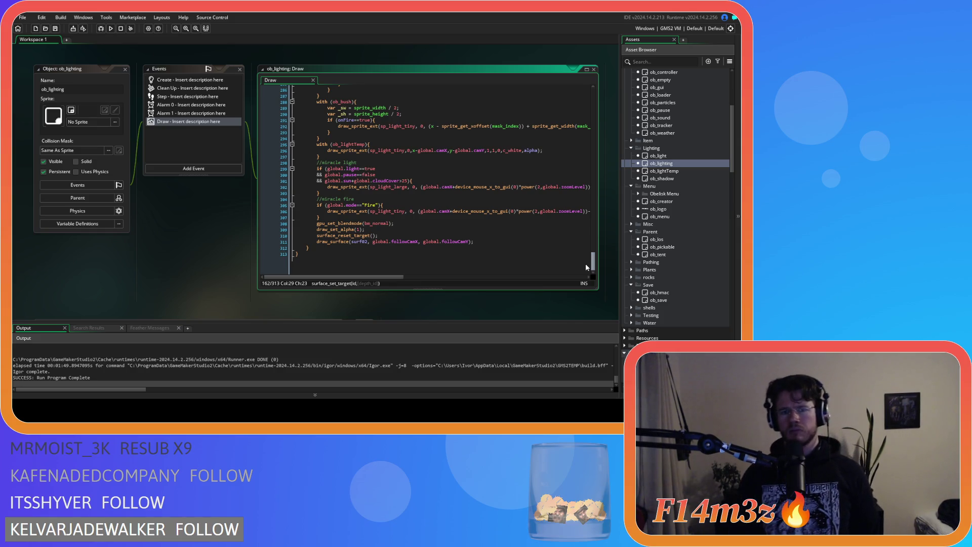
pyautogui.moveTo(586, 264); pyautogui.dragTo(575, 86)
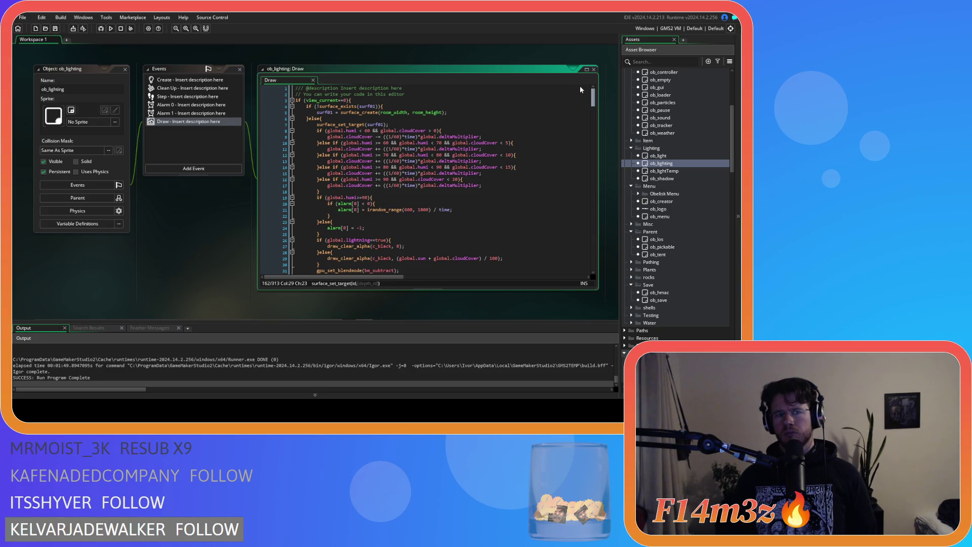
pyautogui.moveTo(581, 86); pyautogui.dragTo(583, 266)
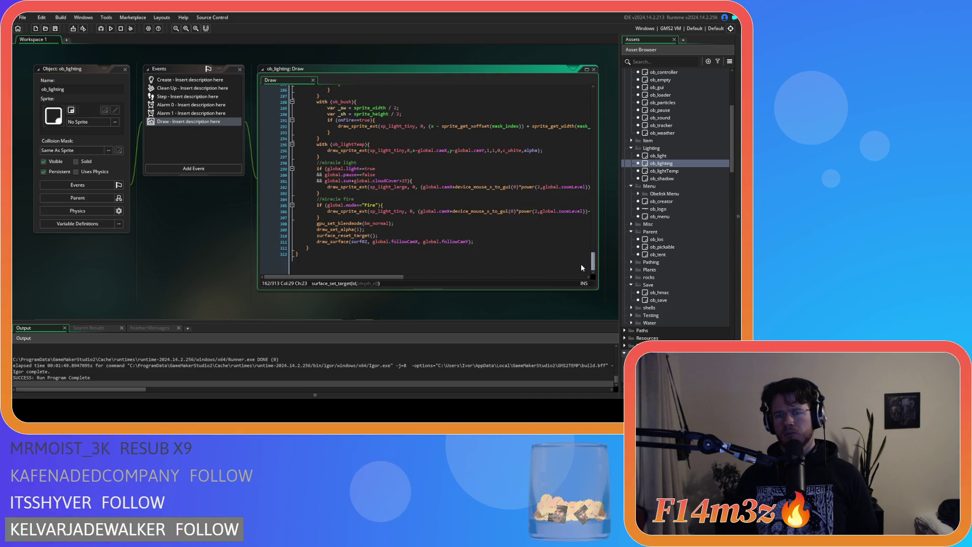
# Scroll through the Draw code to its end, where the light surface is drawn at global.followCamX/Y.
pyautogui.scroll(1, 581, 263)
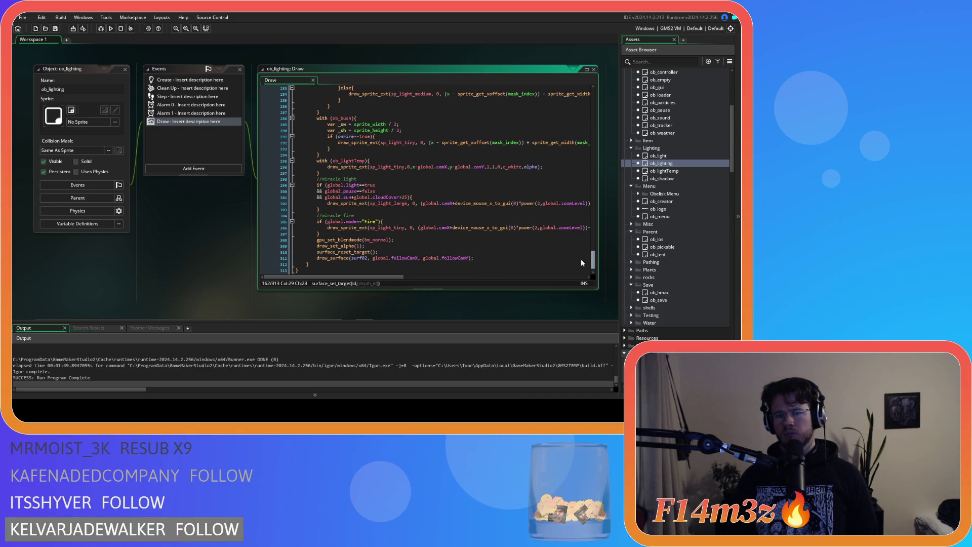
pyautogui.scroll(1, 581, 259)
pyautogui.scroll(-2, 581, 257)
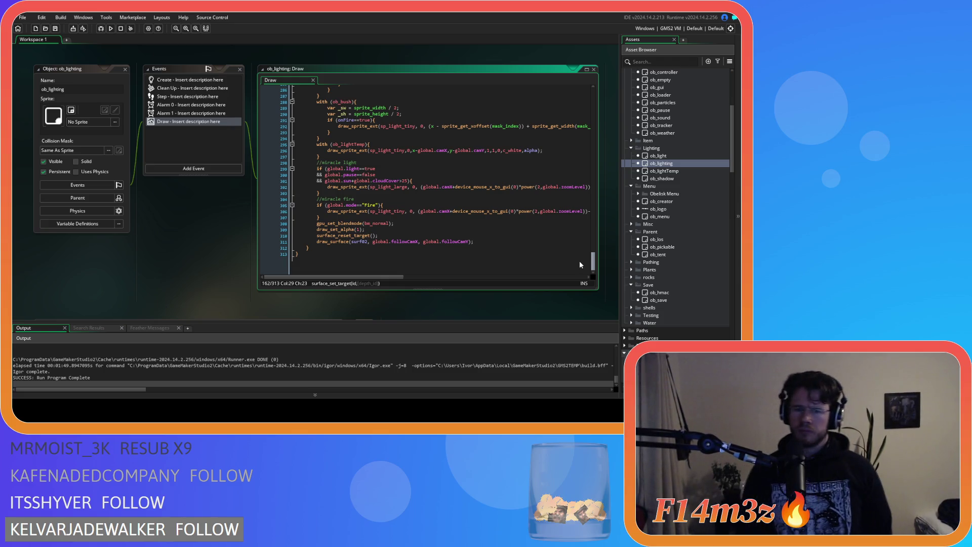
pyautogui.scroll(4, 579, 261)
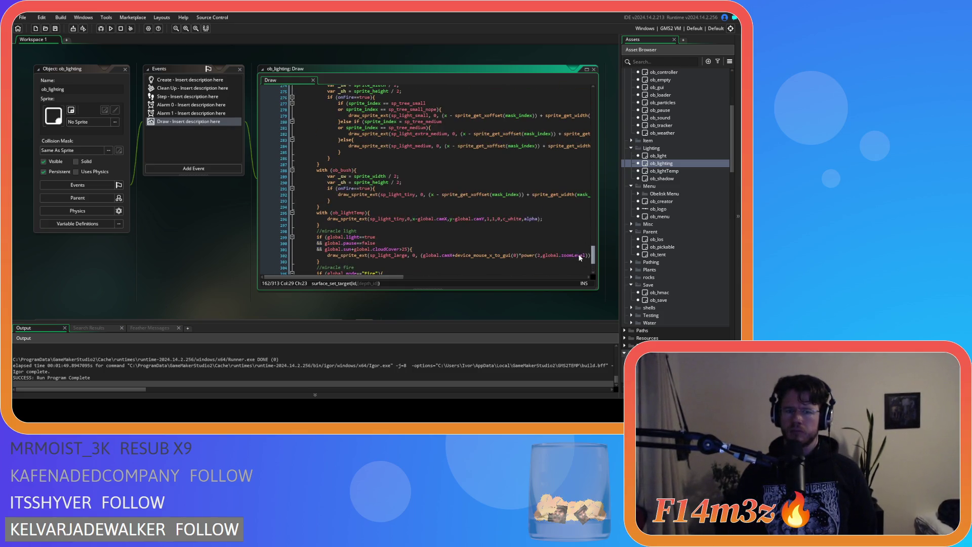
pyautogui.scroll(4, 579, 256)
pyautogui.scroll(4, 576, 244)
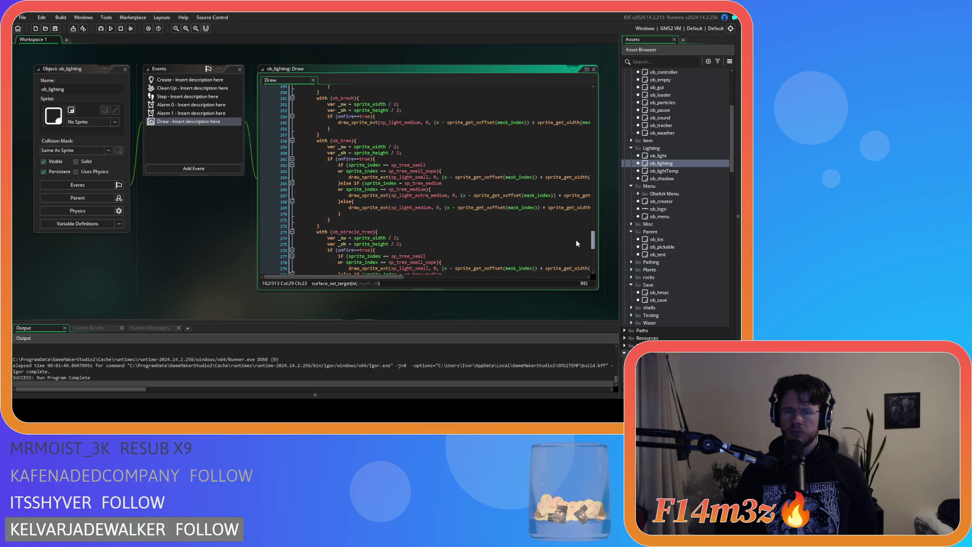
pyautogui.scroll(13, 576, 243)
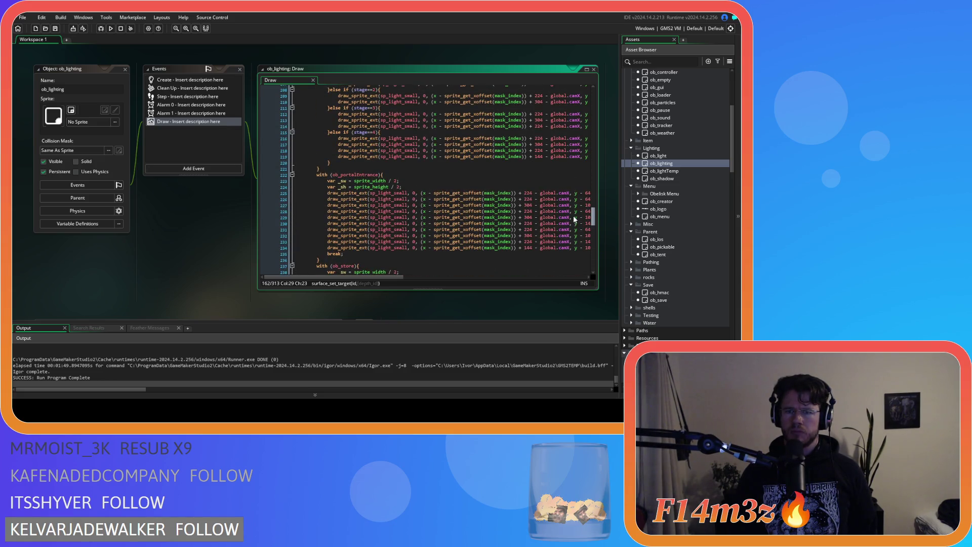
pyautogui.scroll(13, 575, 218)
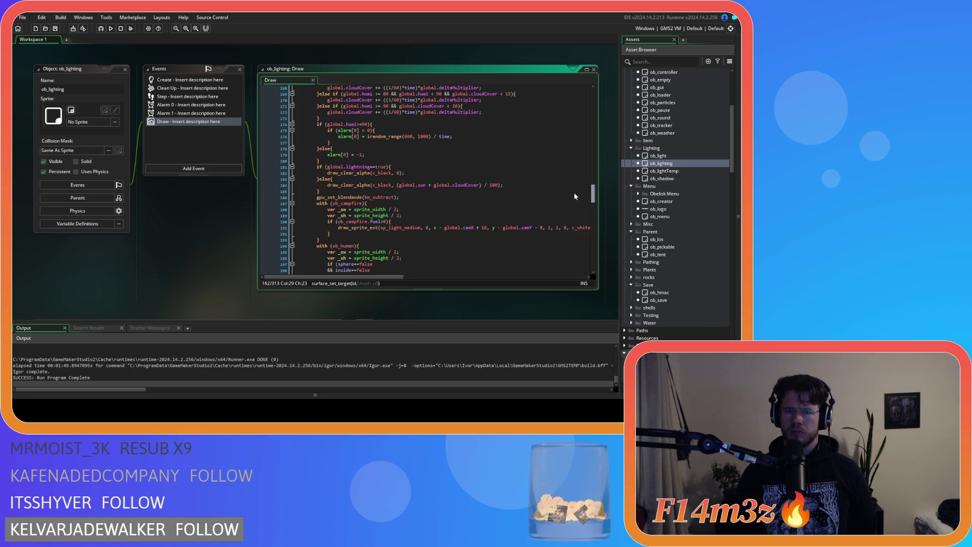
pyautogui.scroll(5, 576, 192)
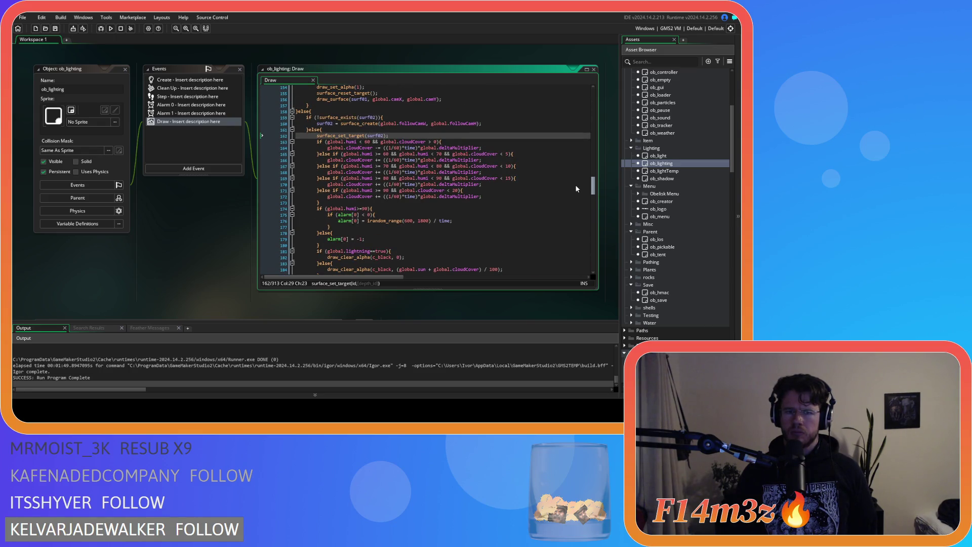
pyautogui.scroll(-8, 575, 185)
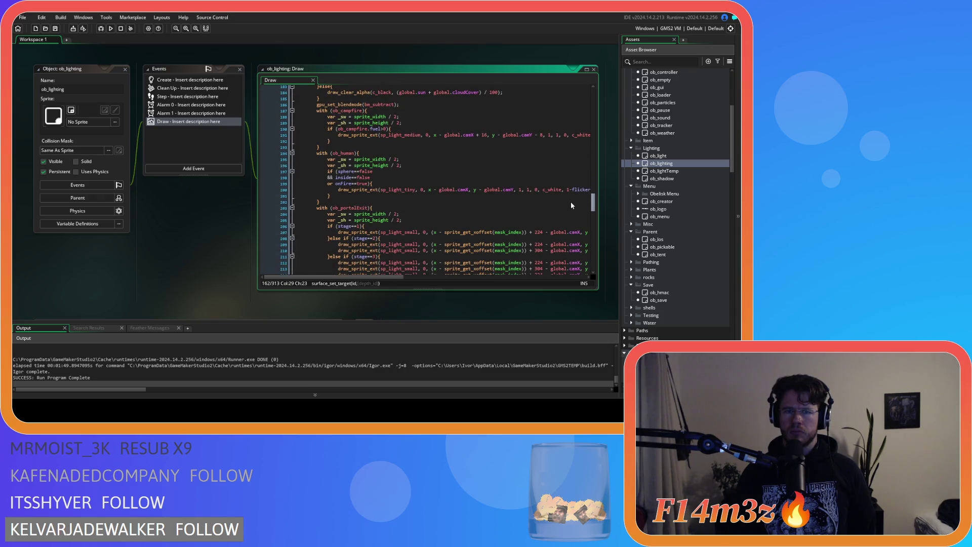
pyautogui.scroll(-14, 570, 202)
pyautogui.scroll(-20, 564, 225)
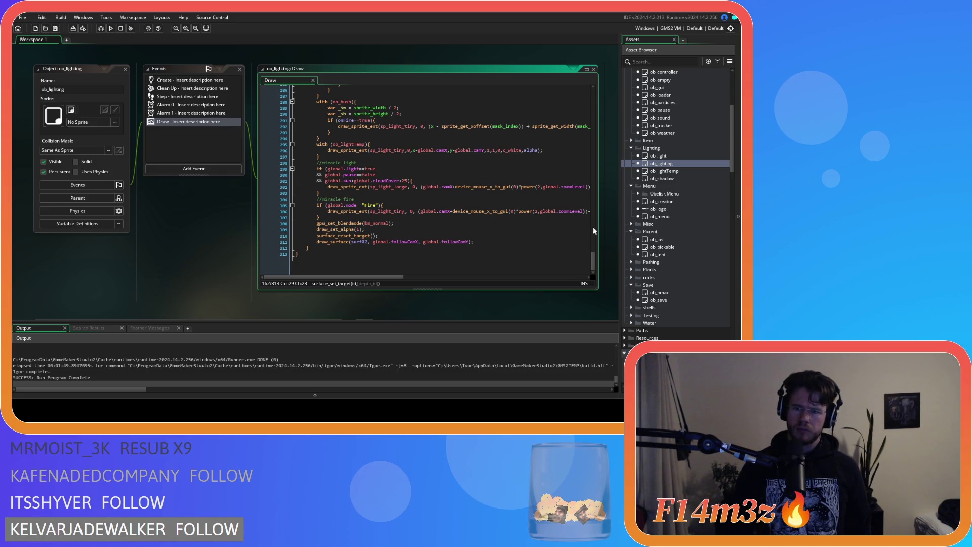
# Open ob_save's Key Press - F5 code, which builds a save array per object type.
pyautogui.doubleClick(659, 300)
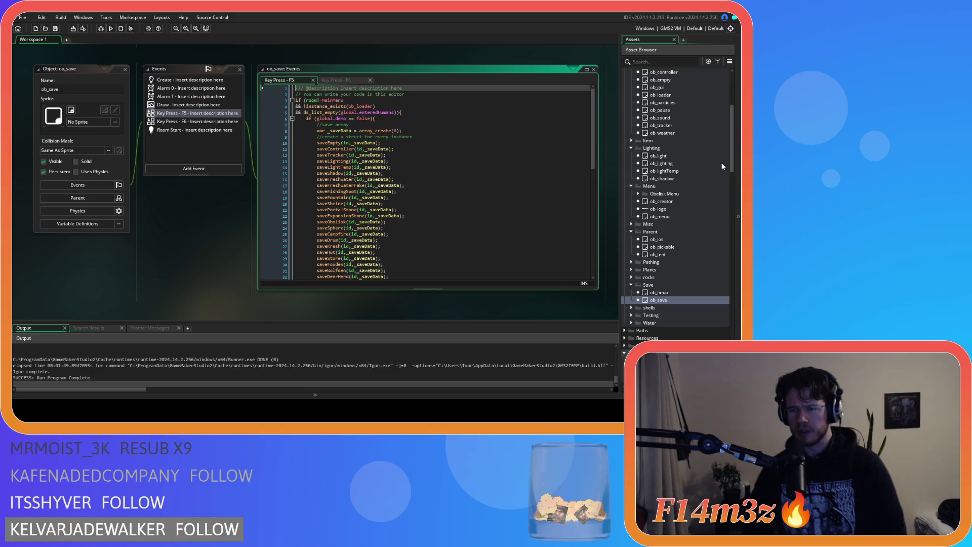
pyautogui.click(675, 155)
pyautogui.scroll(5, 679, 177)
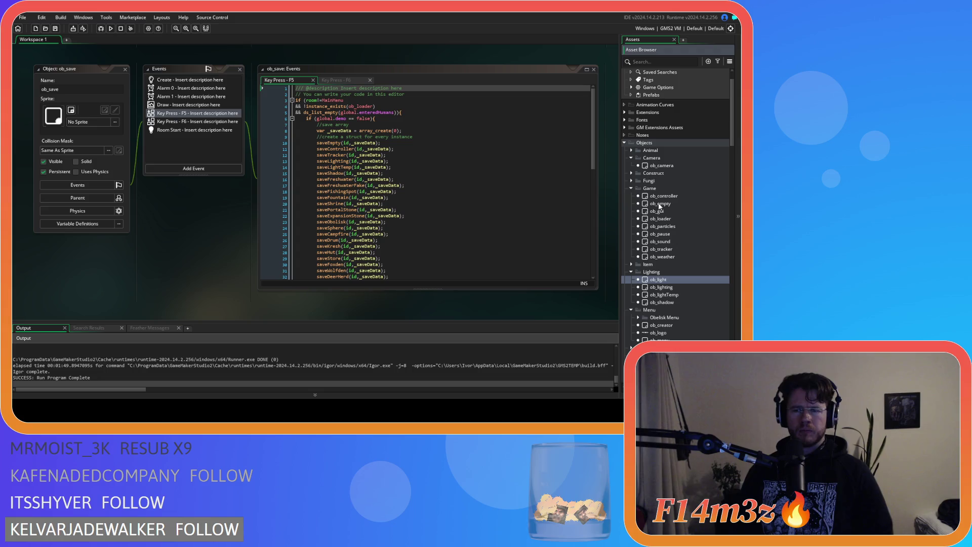
pyautogui.scroll(-6, 680, 250)
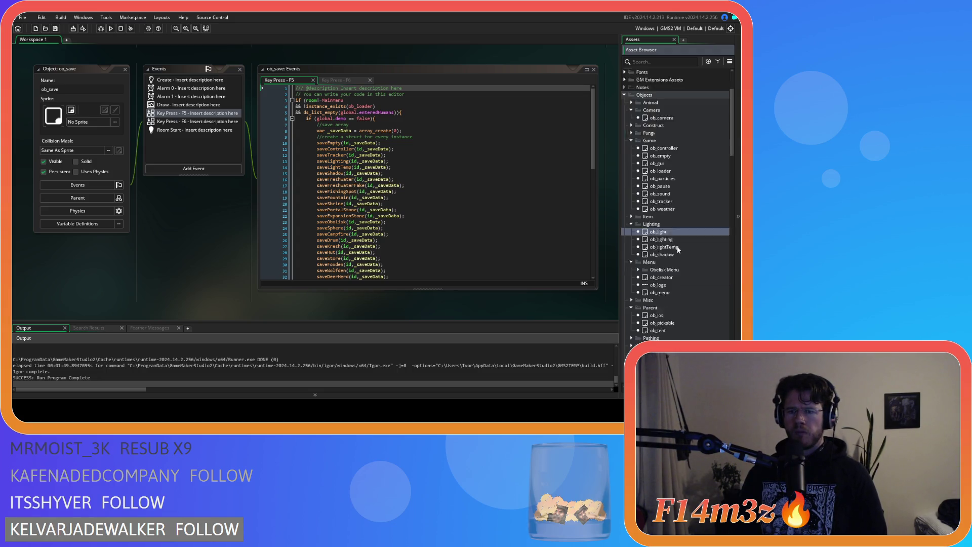
# Open the sc_windowCamp script from Scripts > GUI > Camp and resize its window.
pyautogui.scroll(-8, 680, 251)
pyautogui.doubleClick(673, 254)
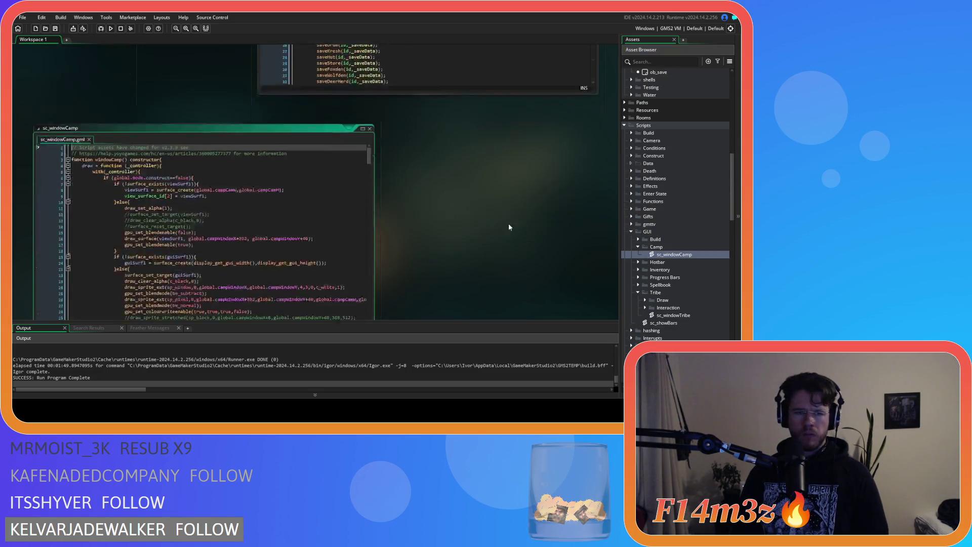
pyautogui.moveTo(369, 94)
pyautogui.mouseDown()
pyautogui.moveTo(376, 251)
pyautogui.moveTo(382, 154)
pyautogui.moveTo(384, 163)
pyautogui.mouseUp()
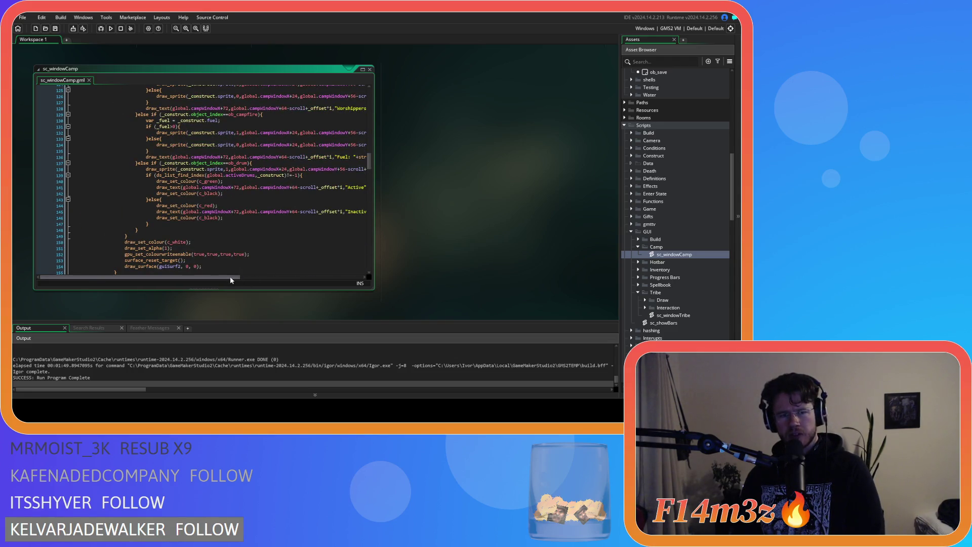
pyautogui.moveTo(230, 276); pyautogui.dragTo(238, 277)
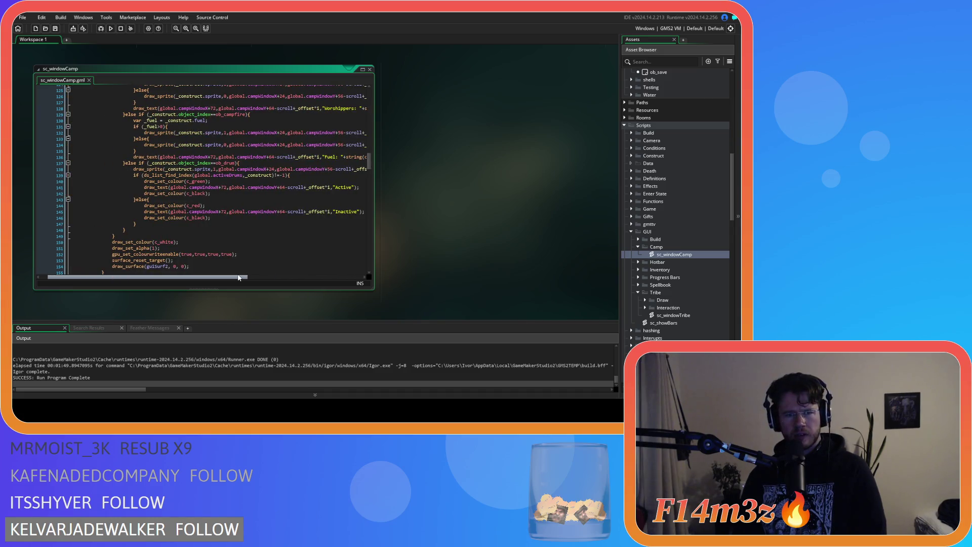
# Scroll through the windowCamp constructor's view and GUI surface drawing code, marking line 150.
pyautogui.scroll(6, 236, 261)
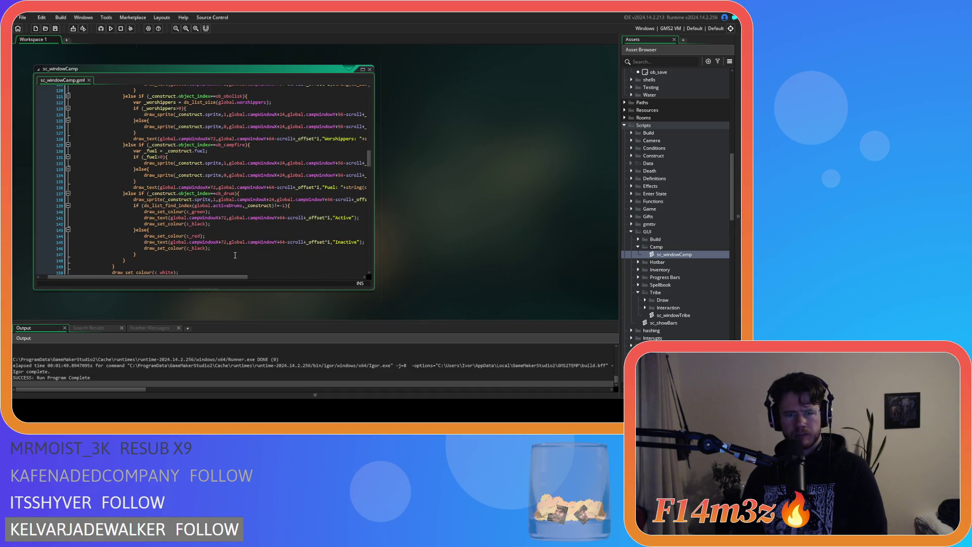
pyautogui.scroll(13, 235, 256)
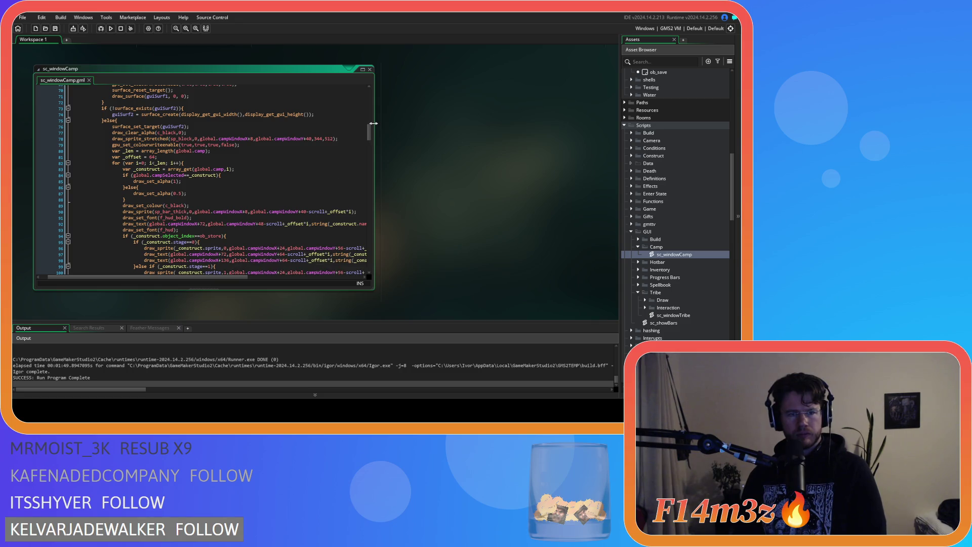
pyautogui.scroll(12, 370, 115)
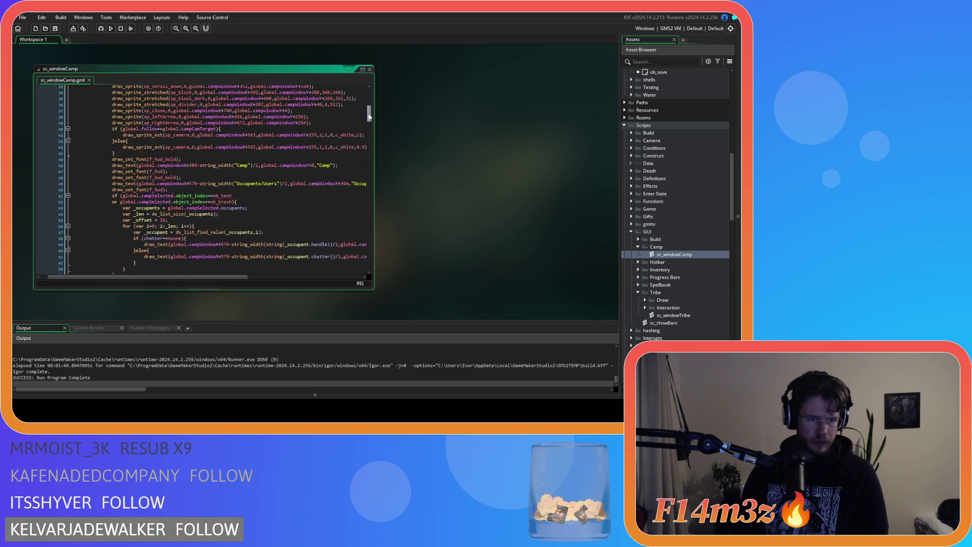
pyautogui.scroll(1, 370, 116)
pyautogui.scroll(-3, 372, 112)
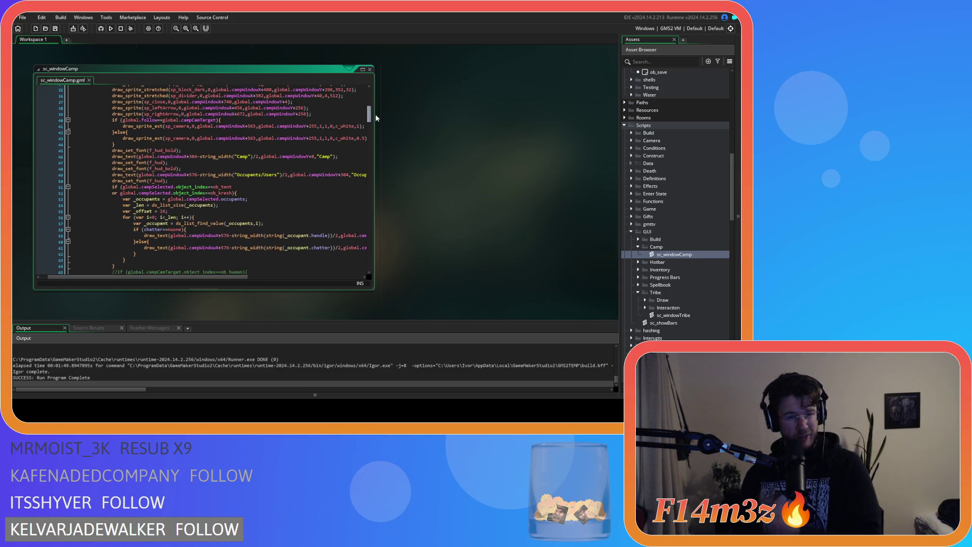
pyautogui.scroll(1, 376, 114)
pyautogui.scroll(5, 375, 112)
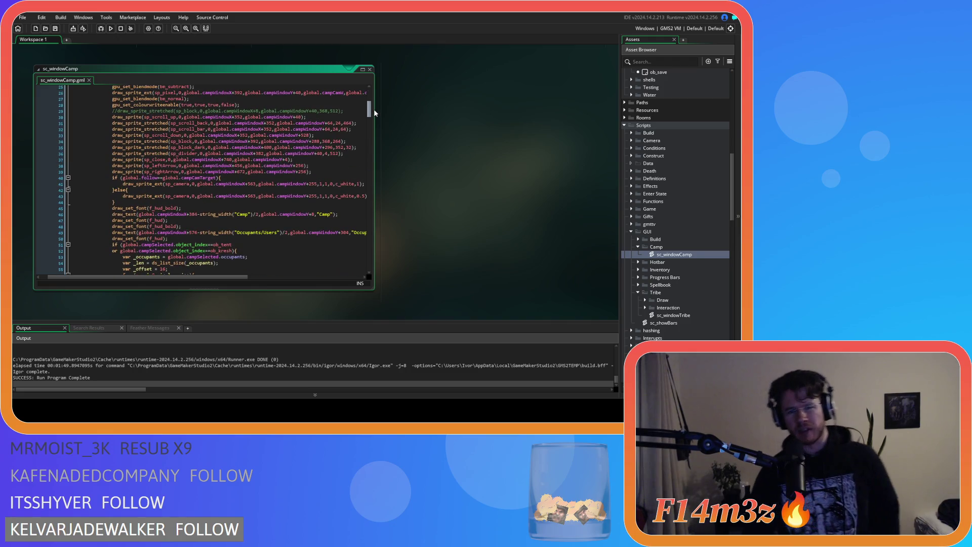
pyautogui.scroll(-15, 369, 109)
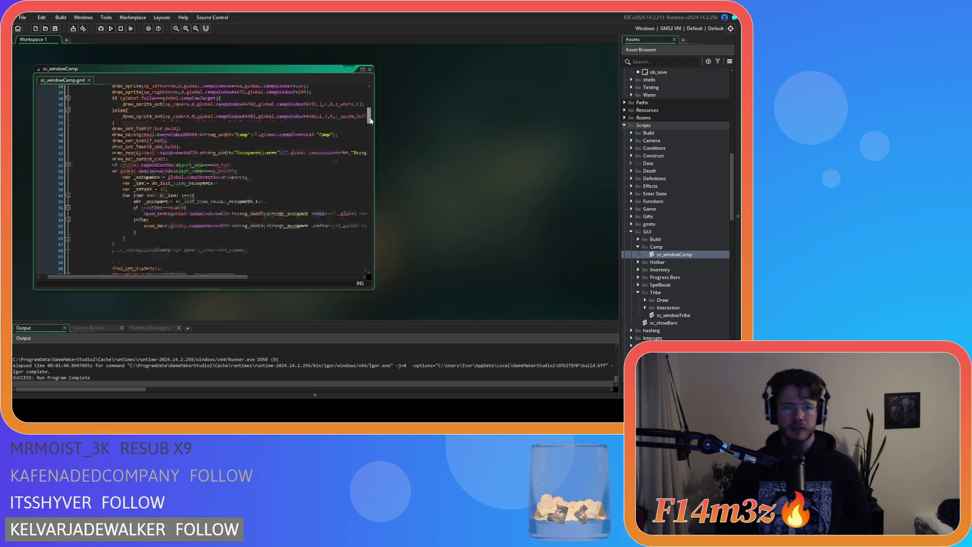
pyautogui.scroll(-20, 372, 132)
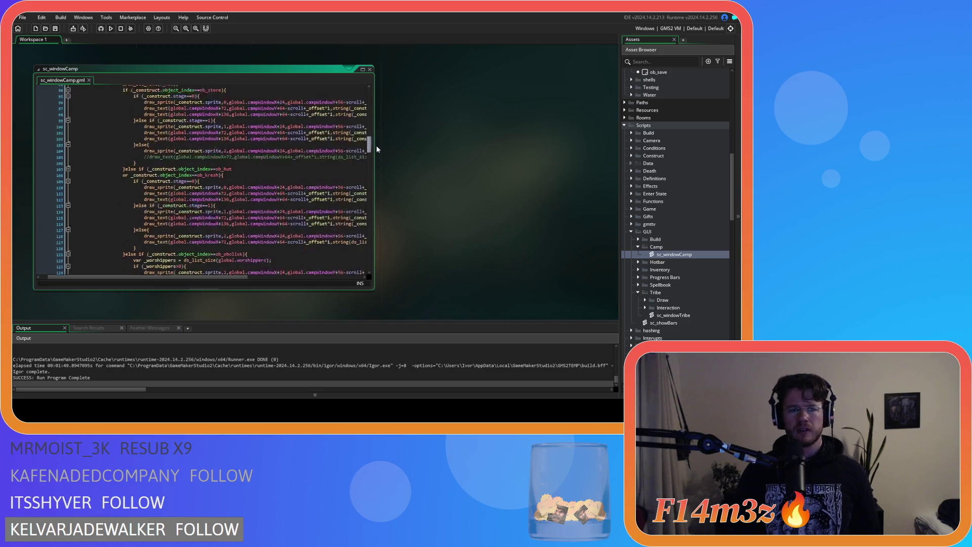
pyautogui.scroll(4, 389, 173)
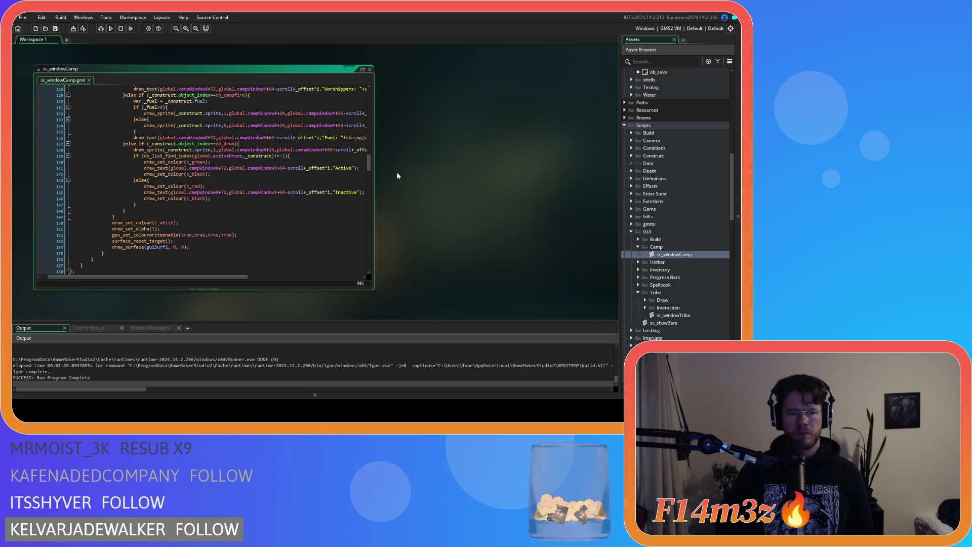
pyautogui.click(331, 224)
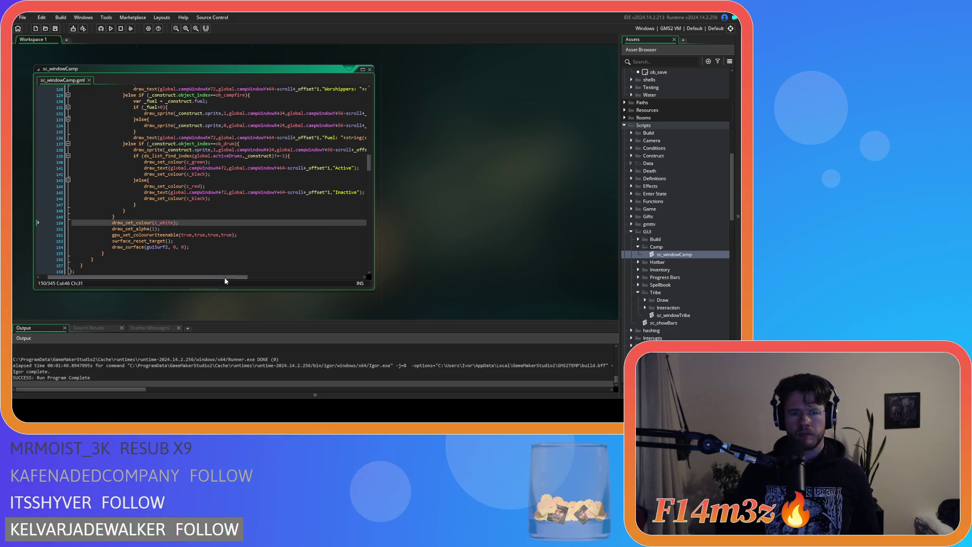
pyautogui.moveTo(233, 278)
pyautogui.mouseDown()
pyautogui.moveTo(263, 278)
pyautogui.moveTo(236, 278)
pyautogui.mouseUp()
pyautogui.scroll(-1, 239, 233)
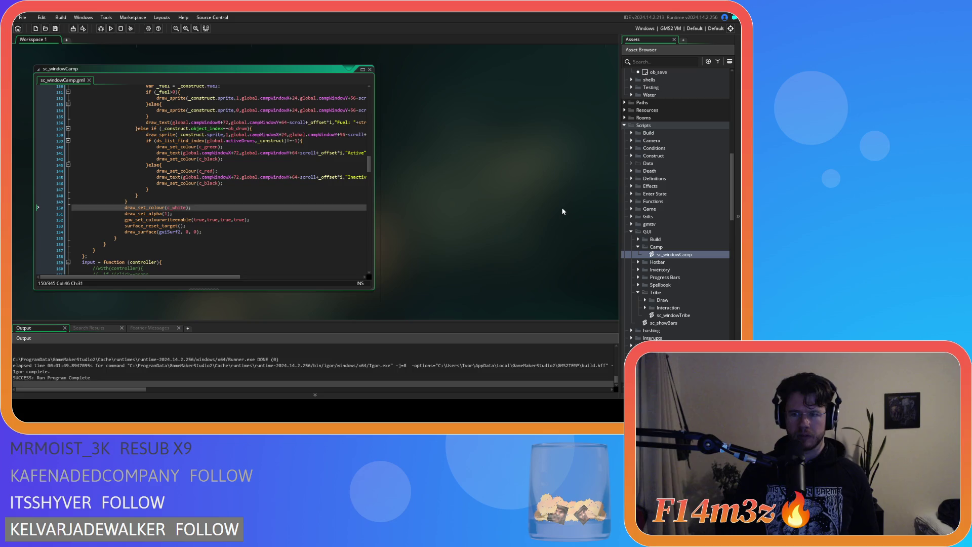
pyautogui.scroll(20, 350, 191)
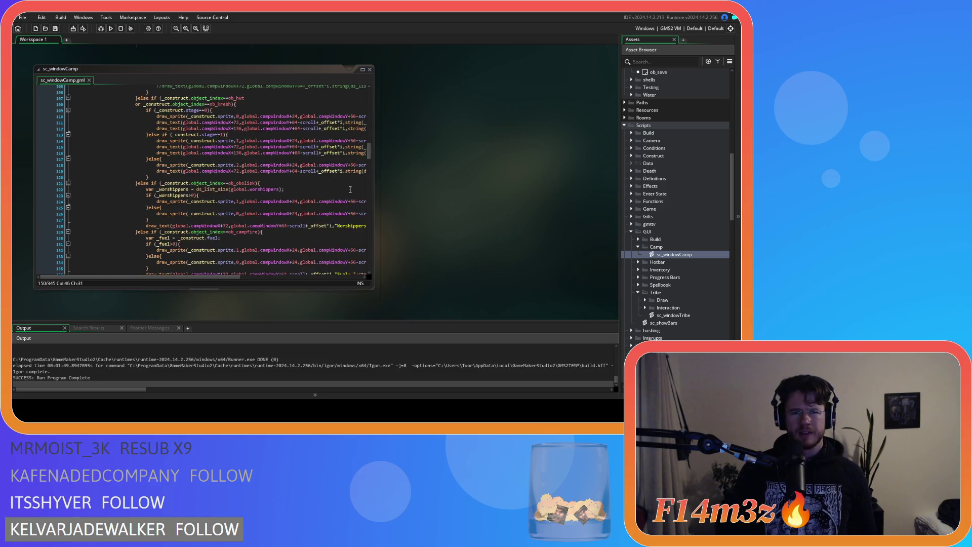
pyautogui.scroll(20, 349, 191)
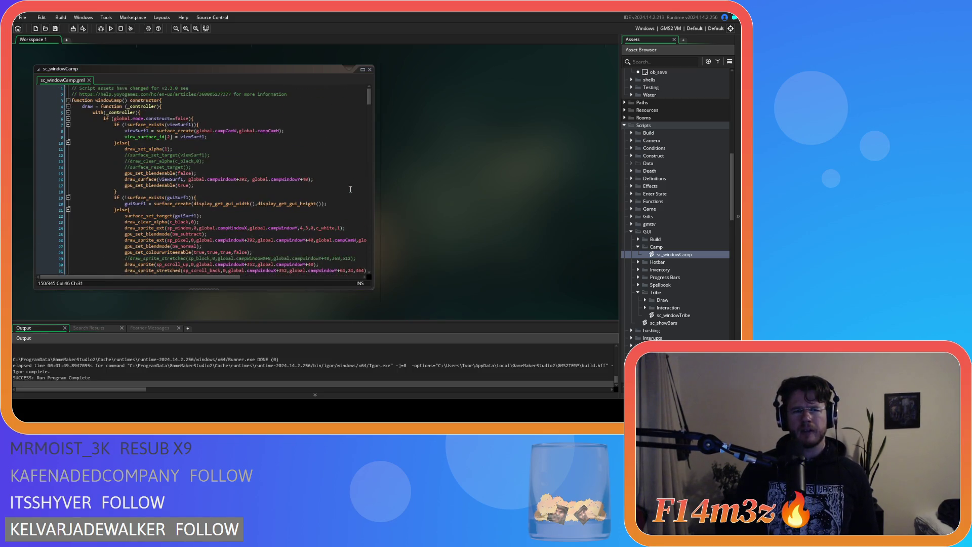